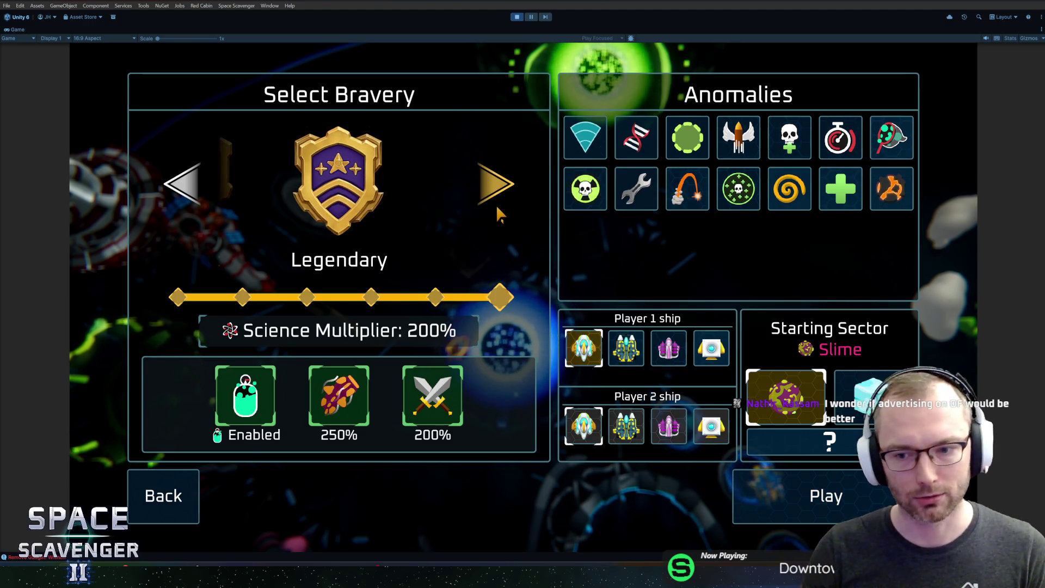
Cycle through the Bravery levels, settle back on Legendary, and close the gauntlet settings.
{"action": "left_click", "coordinate": [205, 203]}
{"action": "left_click", "coordinate": [206, 203]}
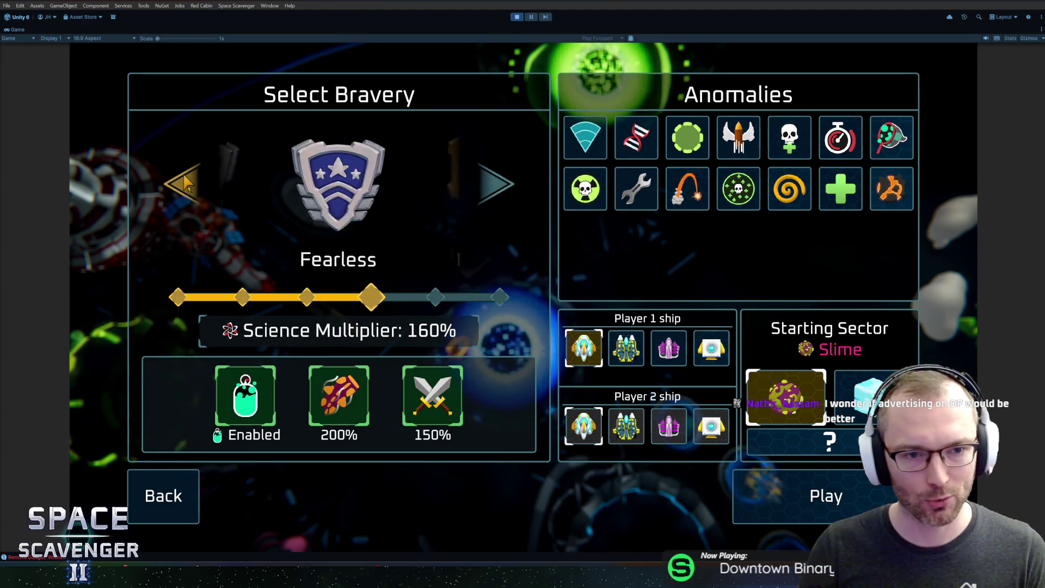
{"action": "left_click", "coordinate": [205, 203]}
{"action": "left_click", "coordinate": [497, 202]}
{"action": "left_click", "coordinate": [496, 202]}
{"action": "left_click", "coordinate": [497, 202]}
{"action": "left_click", "coordinate": [185, 188]}
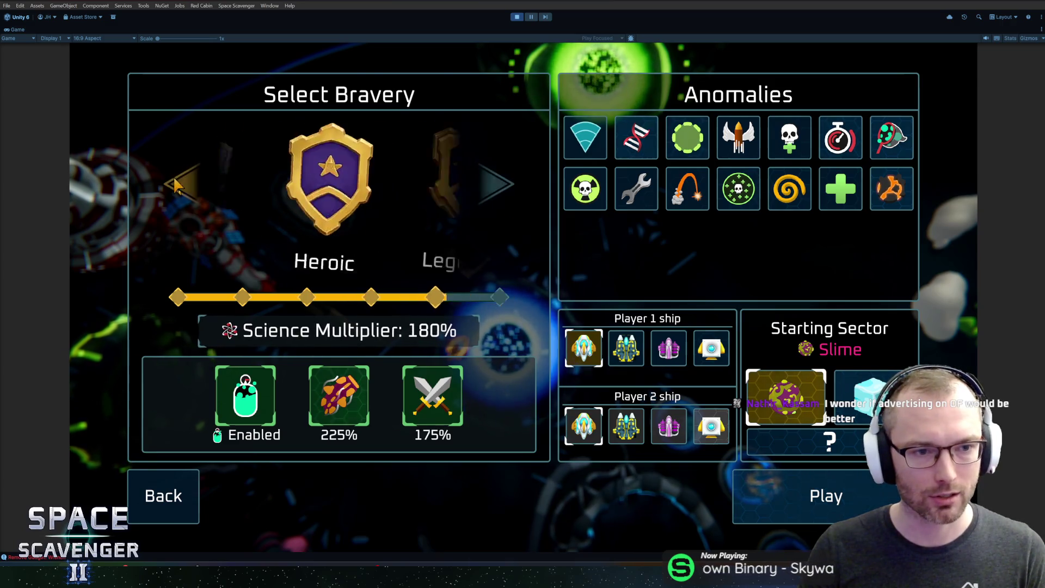
{"action": "left_click", "coordinate": [185, 189]}
{"action": "left_click", "coordinate": [185, 187]}
{"action": "left_click", "coordinate": [185, 188]}
{"action": "left_click", "coordinate": [186, 187]}
{"action": "left_click", "coordinate": [499, 186]}
{"action": "left_click", "coordinate": [499, 186]}
{"action": "left_click", "coordinate": [498, 187]}
{"action": "left_click", "coordinate": [499, 186]}
{"action": "left_click", "coordinate": [499, 187]}
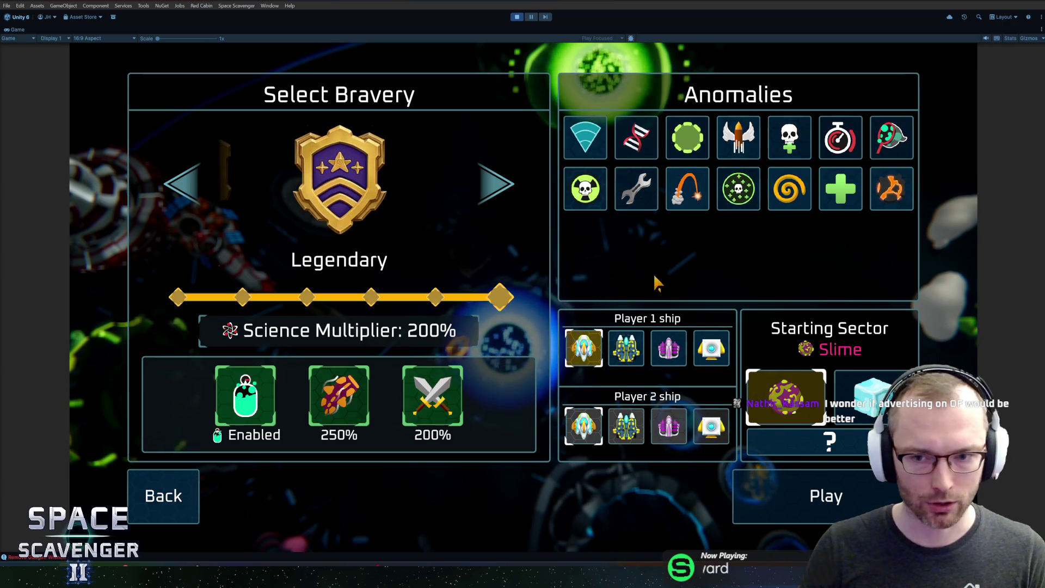
{"action": "key", "text": "Return"}
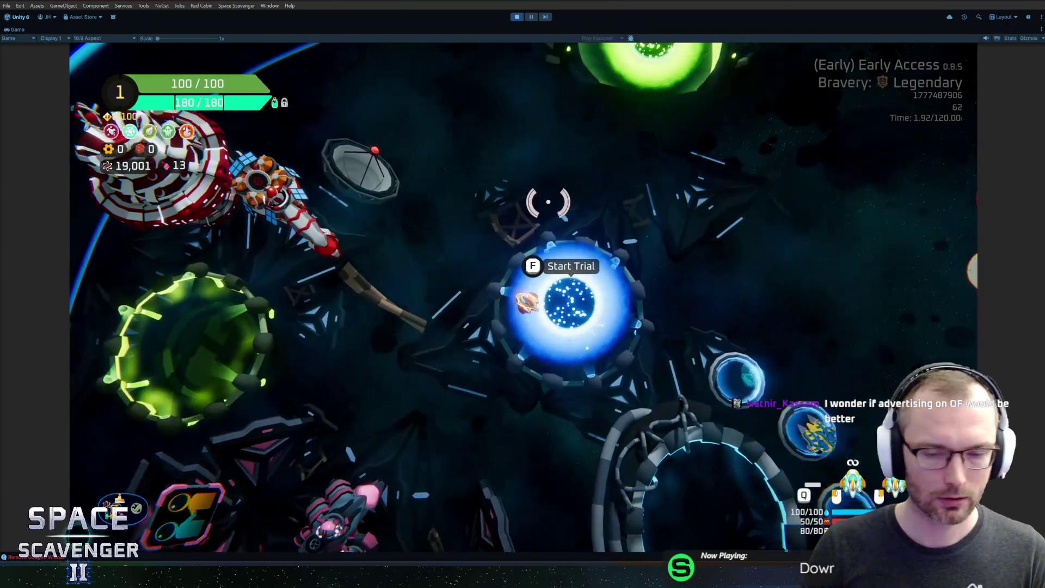
Reopen the gauntlet settings at the portal, switch Starting Sector to Glacier, and close it.
{"action": "key", "text": "f"}
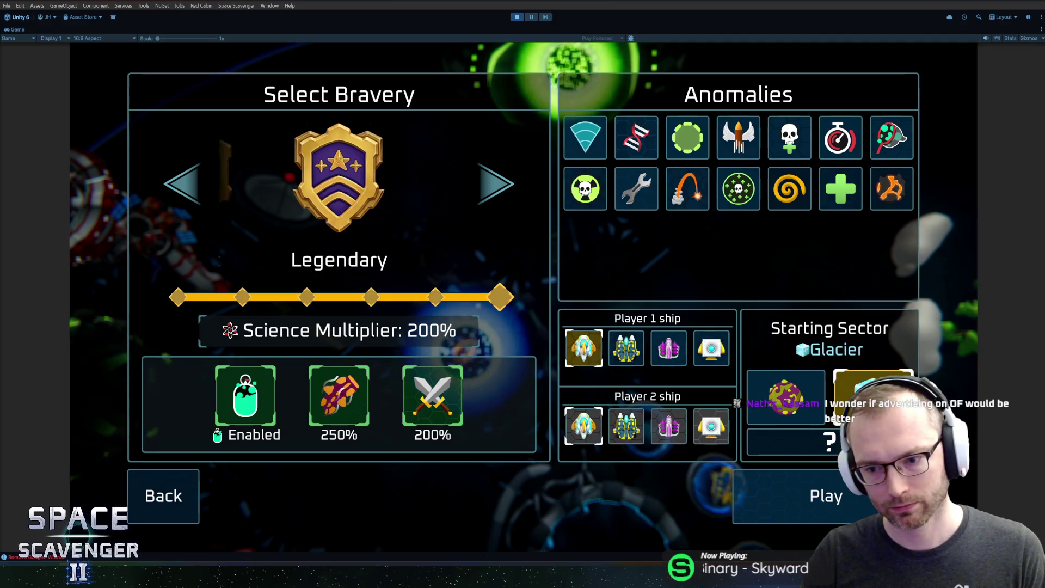
{"action": "key", "text": "Return"}
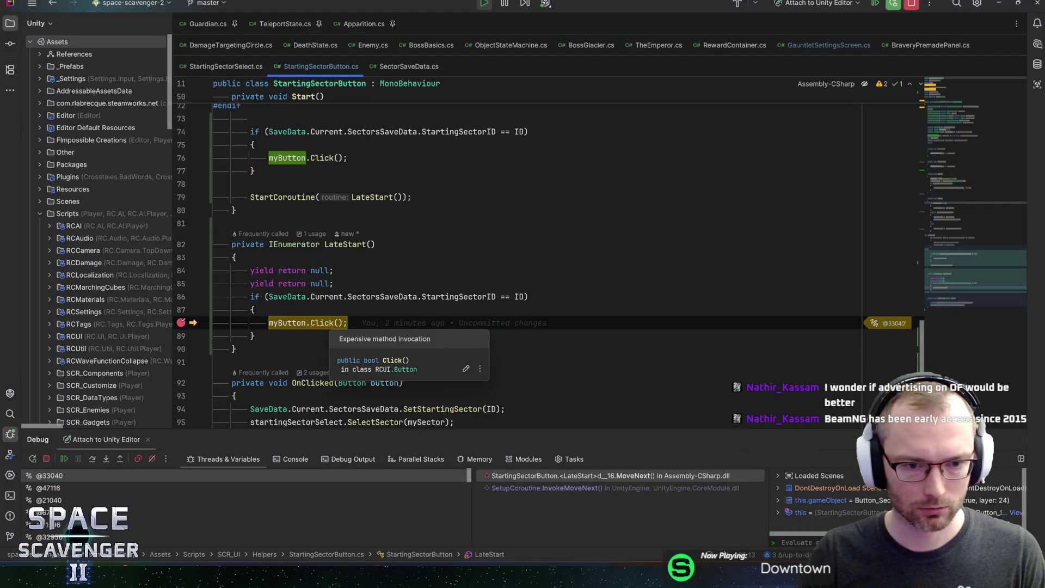
Resume from the line 88 breakpoint, restart play mode, and confirm StartingSectorID reads 'glacier'.
{"action": "left_click", "coordinate": [331, 323]}
{"action": "key", "text": "F5"}
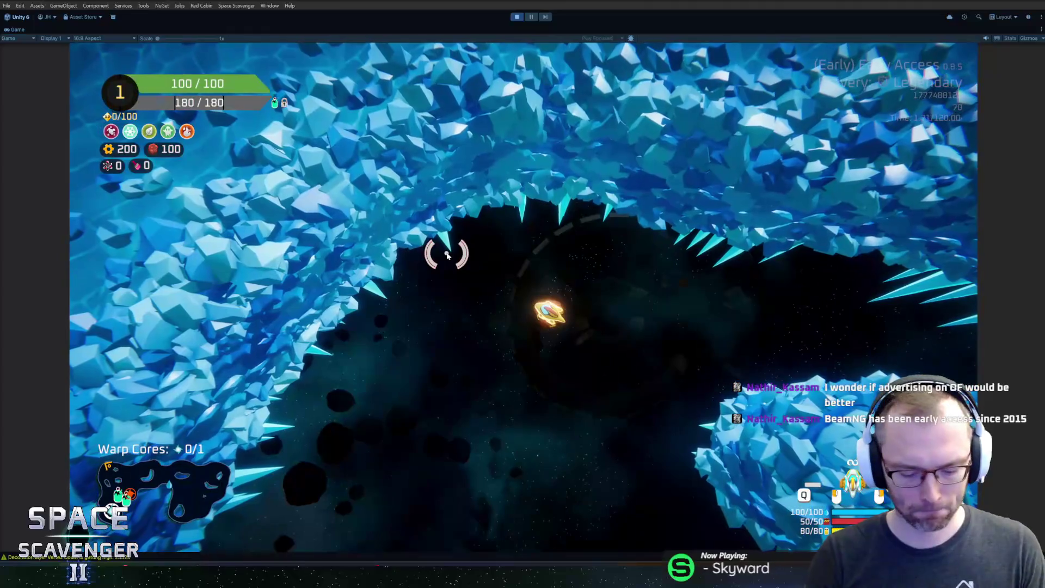
{"action": "key", "text": "ctrl+p"}
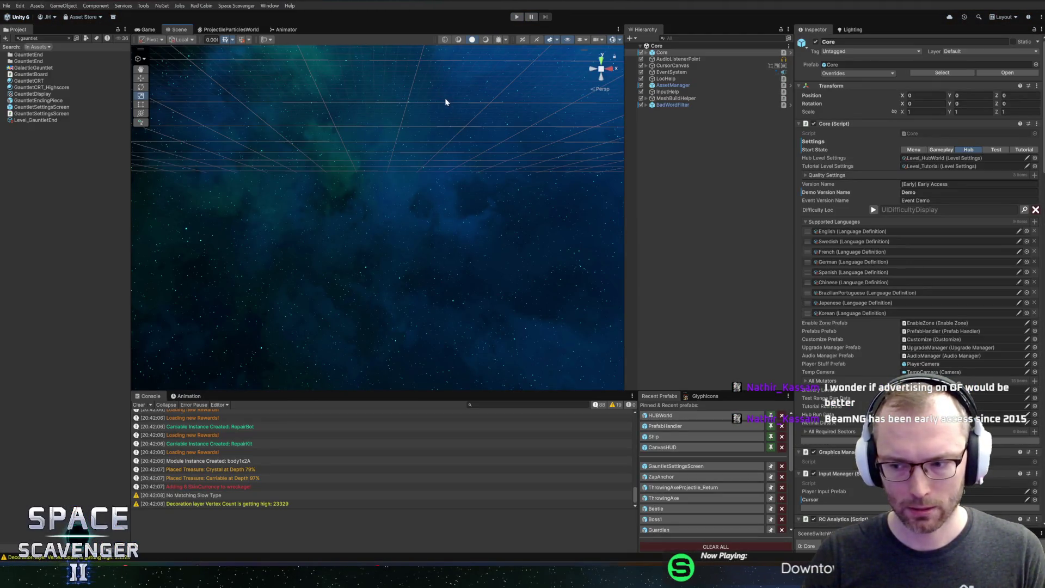
{"action": "key", "text": "ctrl+p"}
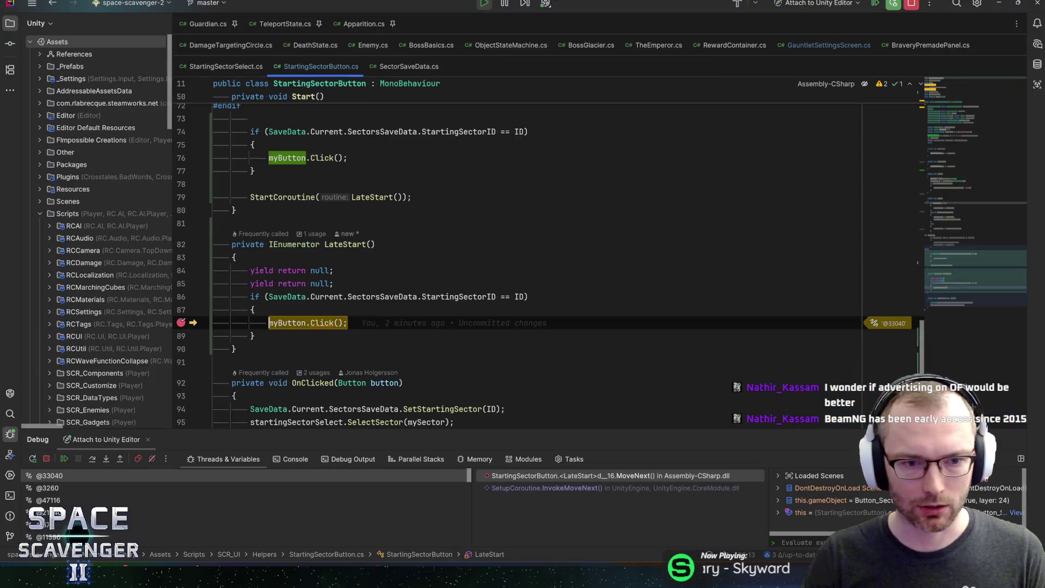
{"action": "mouse_move", "coordinate": [476, 298]}
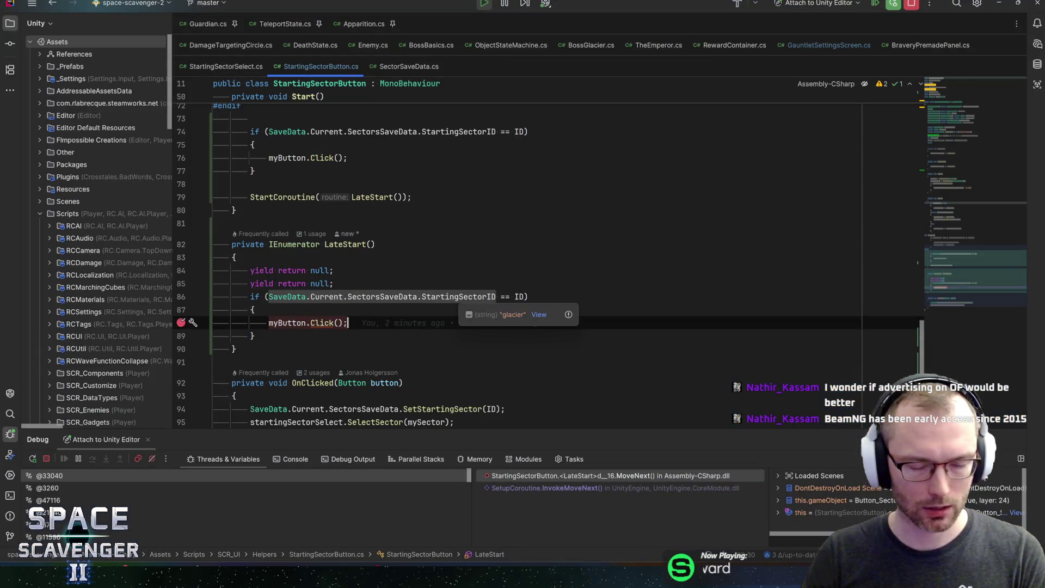
{"action": "key", "text": "F5"}
Close the gauntlet settings in the game, return to Unity, and relaunch play mode.
{"action": "key", "text": "alt+Tab"}
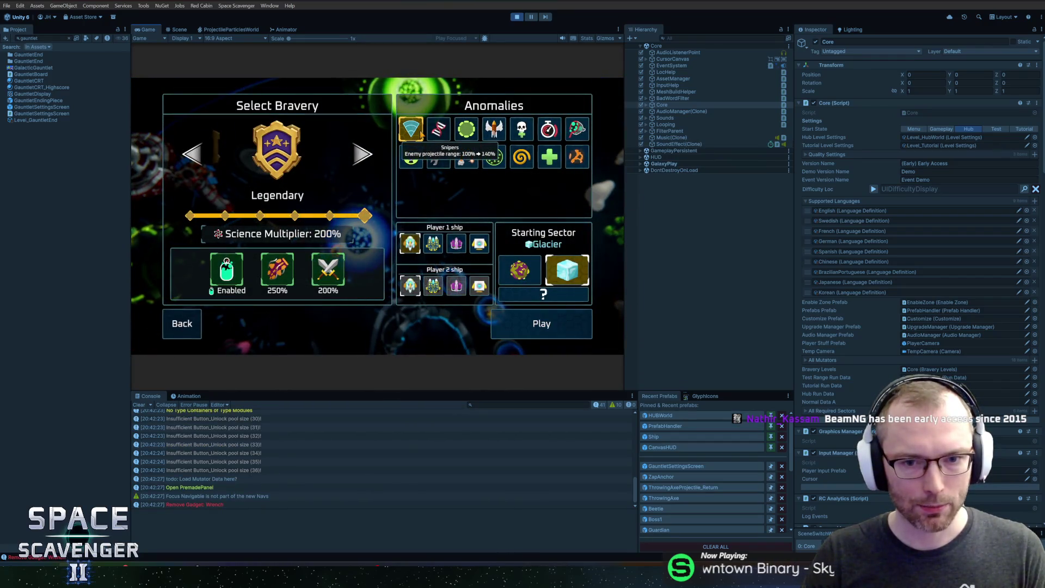
{"action": "key", "text": "Escape"}
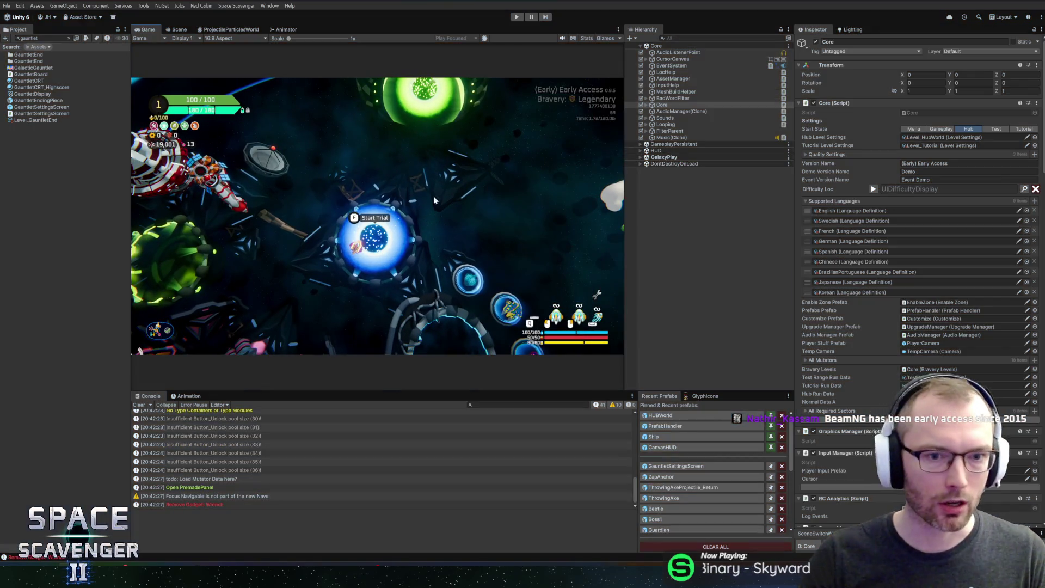
{"action": "key", "text": "f"}
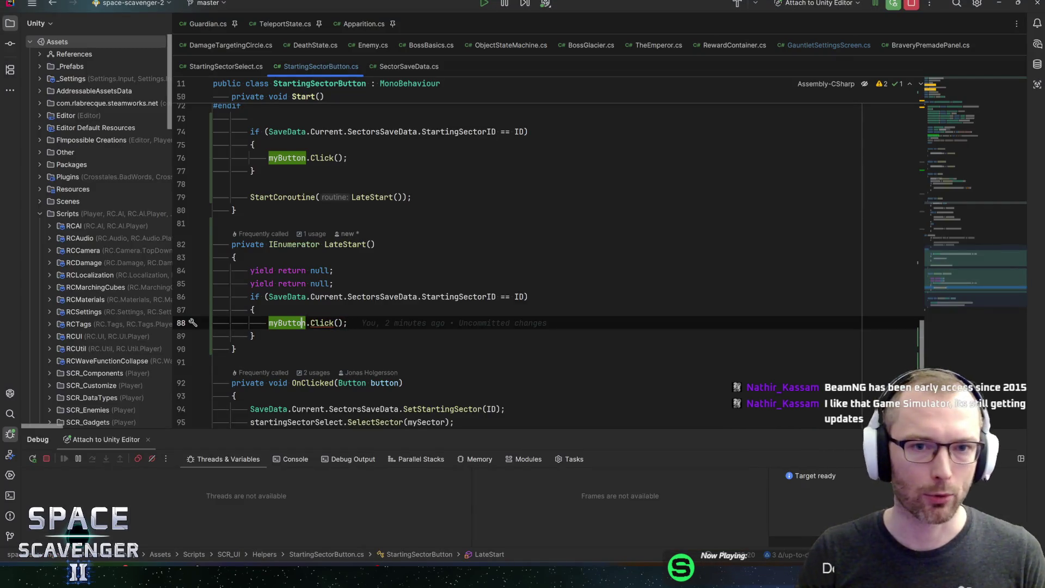
{"action": "key", "text": "alt+Tab"}
{"action": "left_click", "coordinate": [514, 17]}
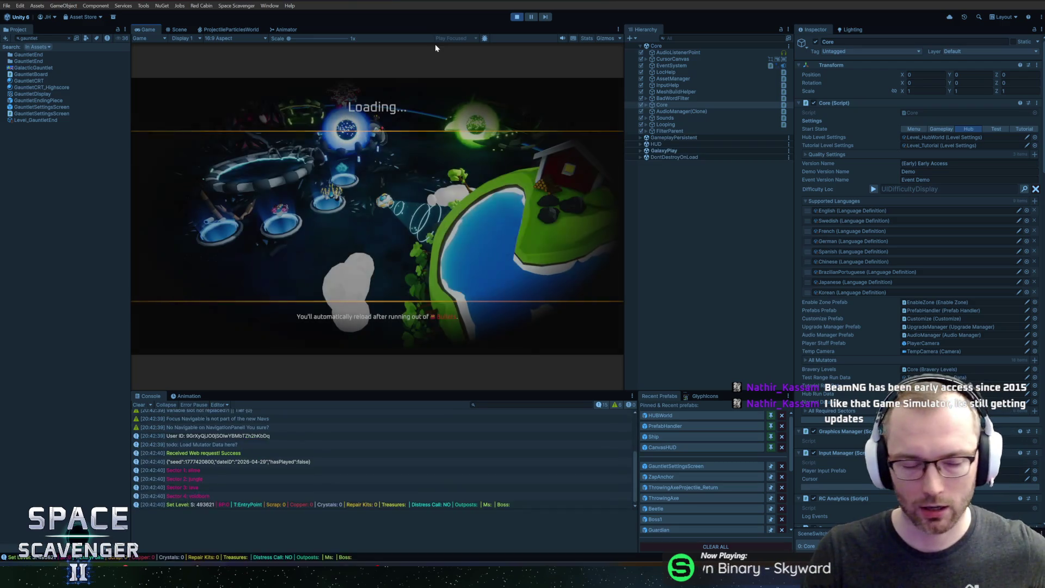
Maximize the Game view, check Starting Sector still shows Glacier, then restart play mode.
{"action": "double_click", "coordinate": [151, 30]}
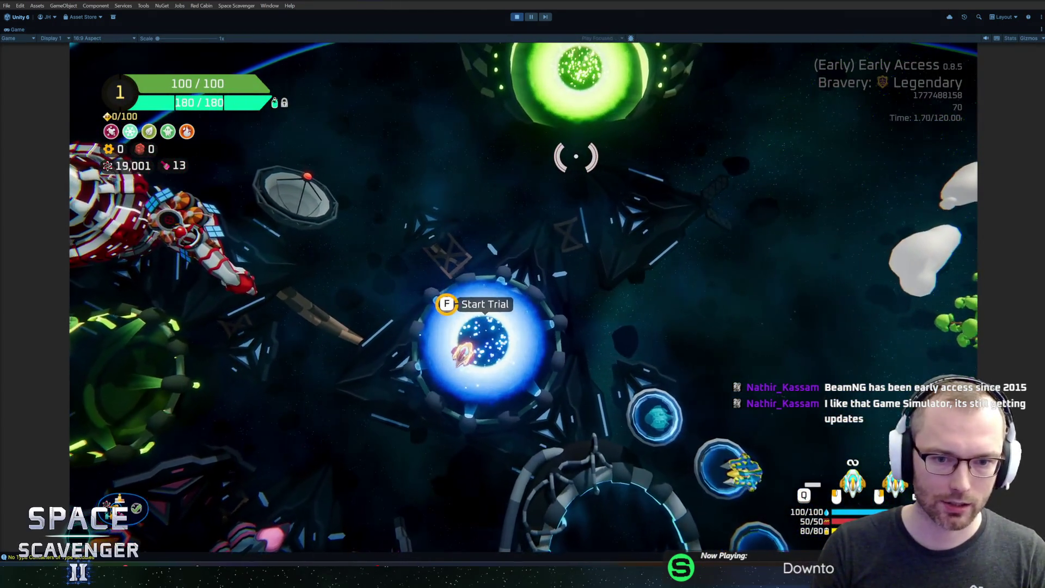
{"action": "key", "text": "e"}
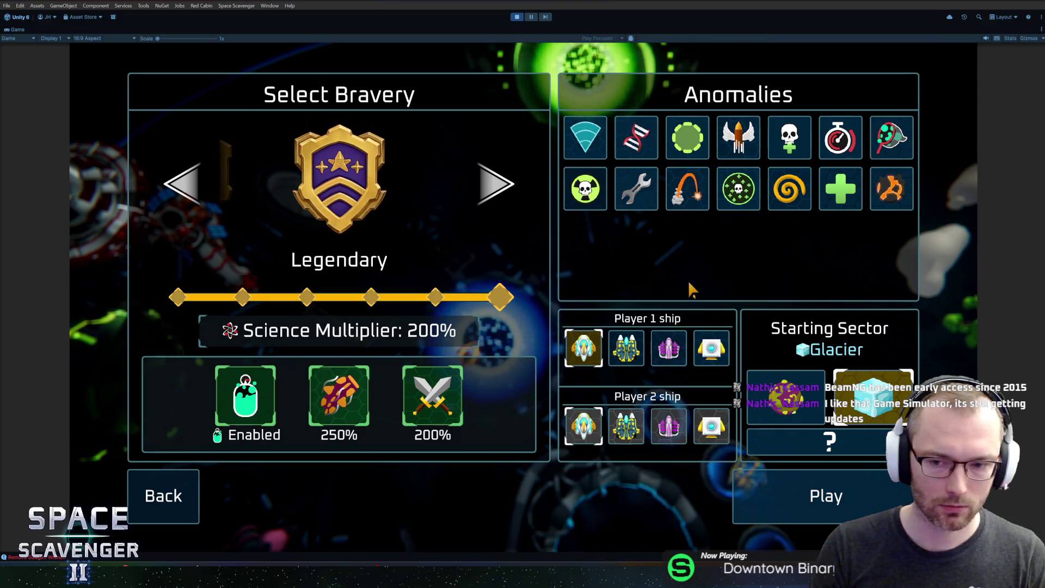
{"action": "key", "text": "Escape"}
{"action": "key", "text": "ctrl+p"}
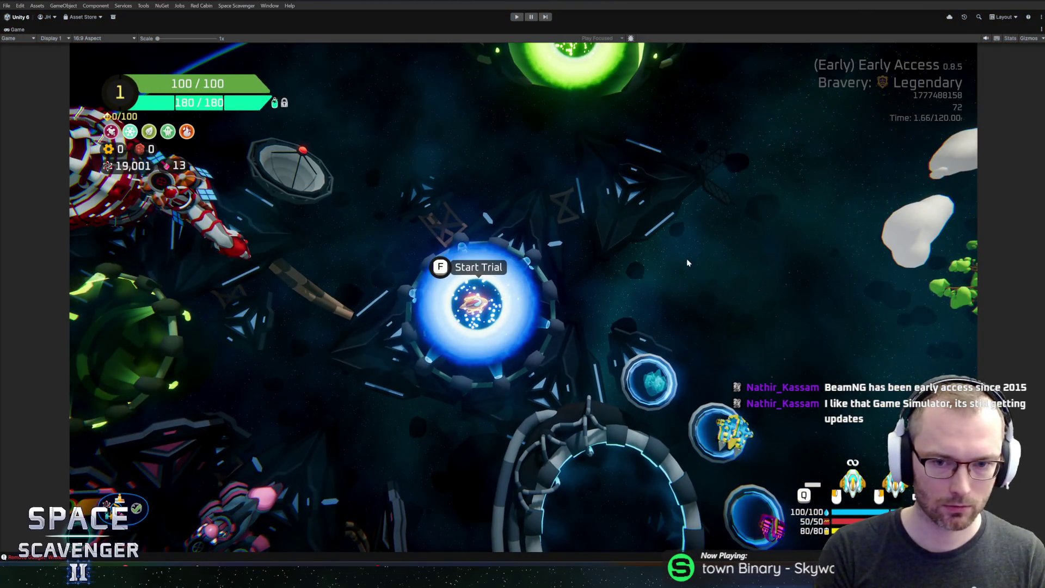
{"action": "key", "text": "ctrl+p"}
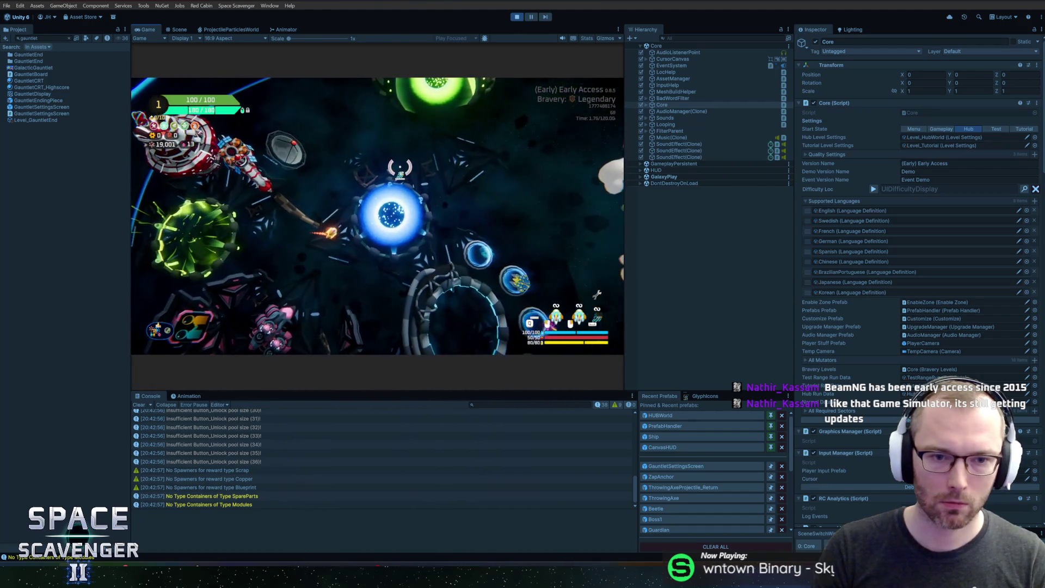
Pick Slime as Starting Sector, restart play, launch a Slime trial, then exit play mode.
{"action": "key", "text": "e"}
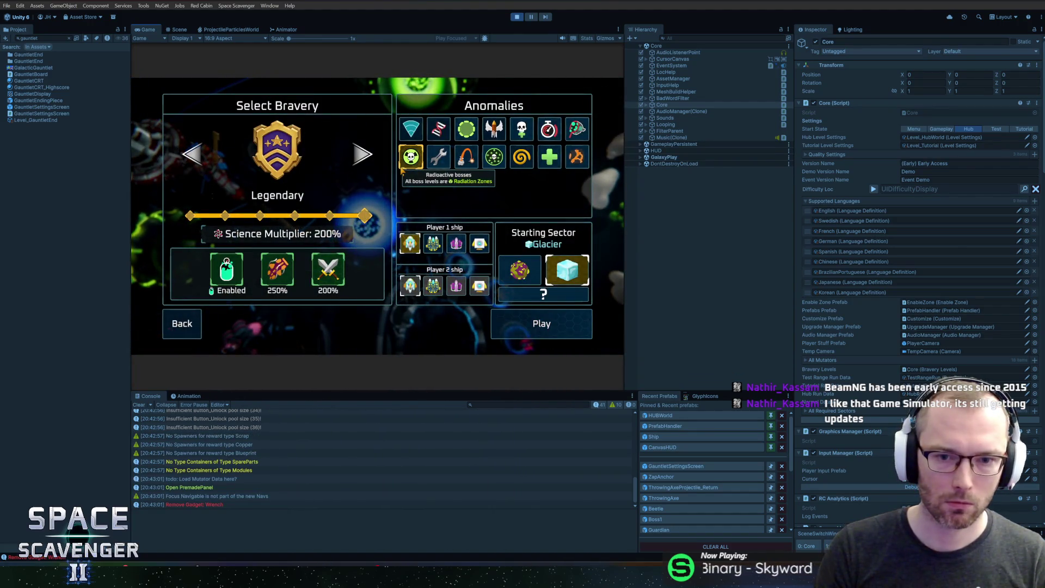
{"action": "left_click", "coordinate": [536, 267]}
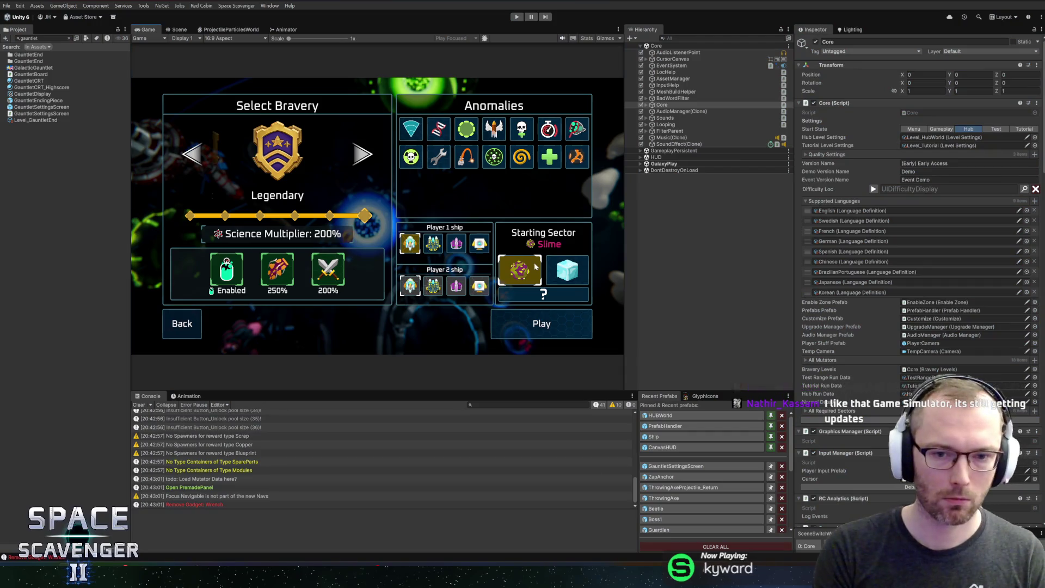
{"action": "key", "text": "ctrl+p"}
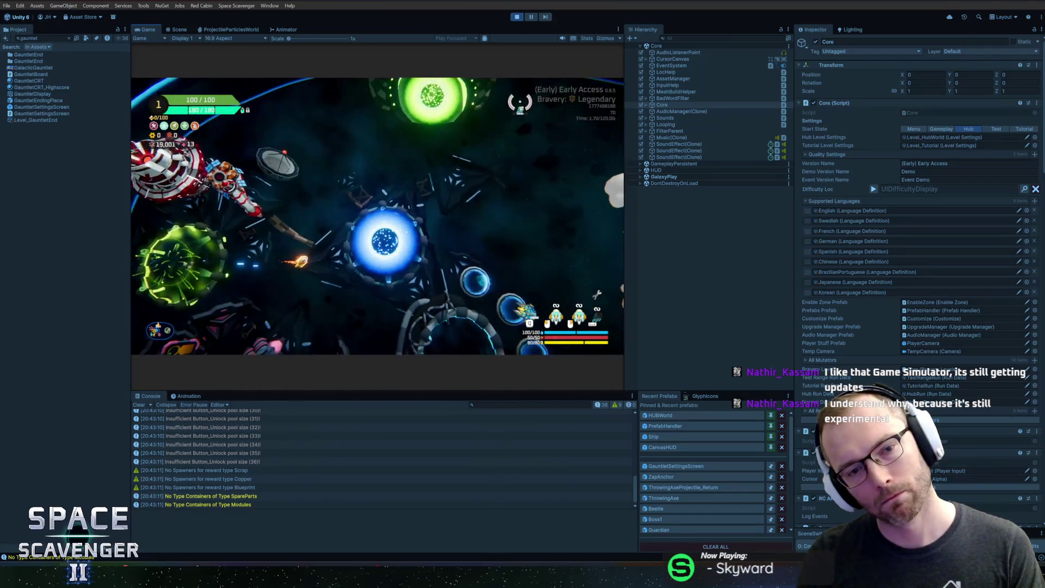
{"action": "key", "text": "f"}
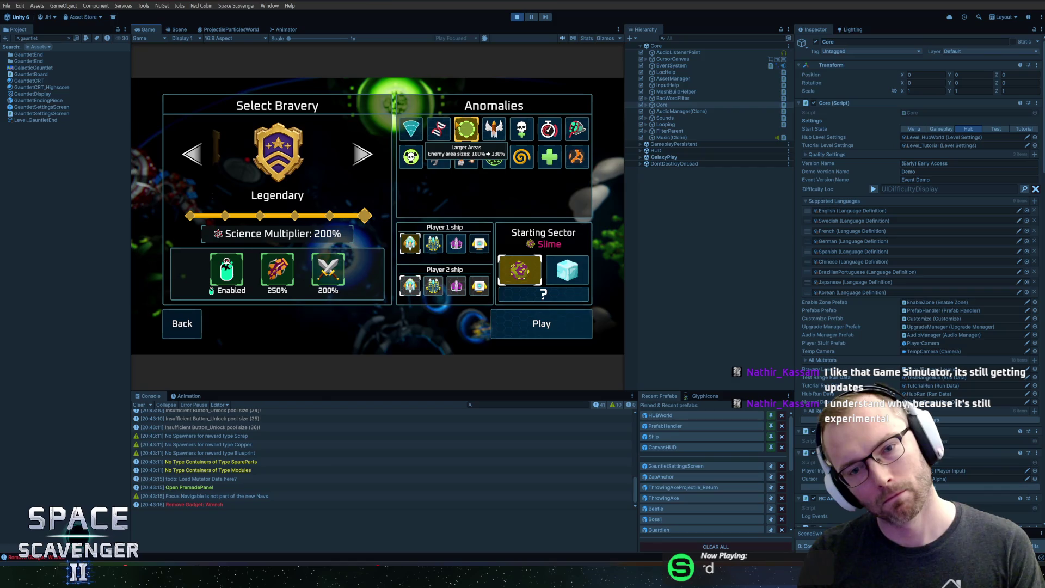
{"action": "key", "text": "f"}
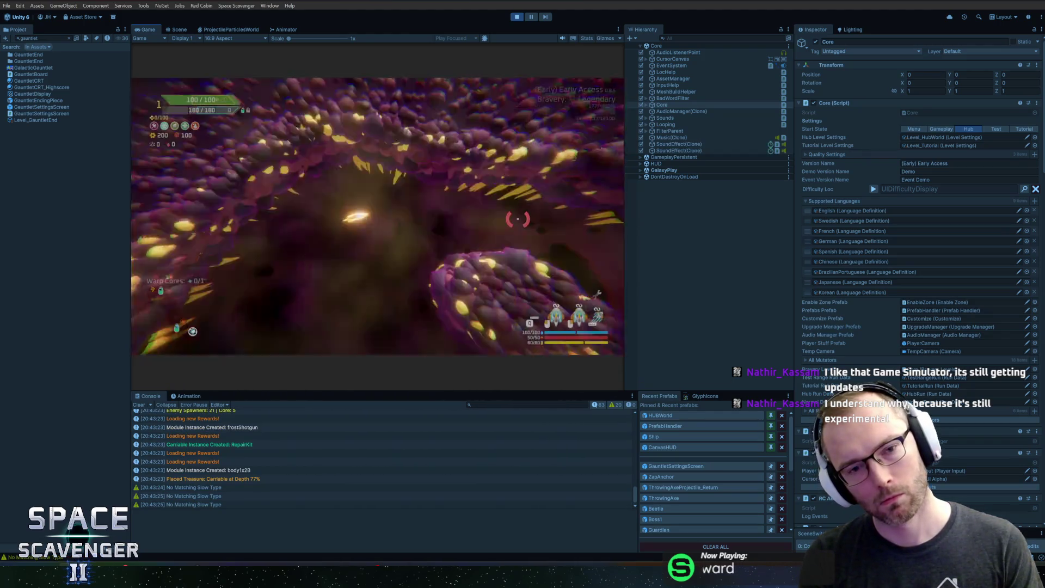
{"action": "key", "text": "ctrl+p"}
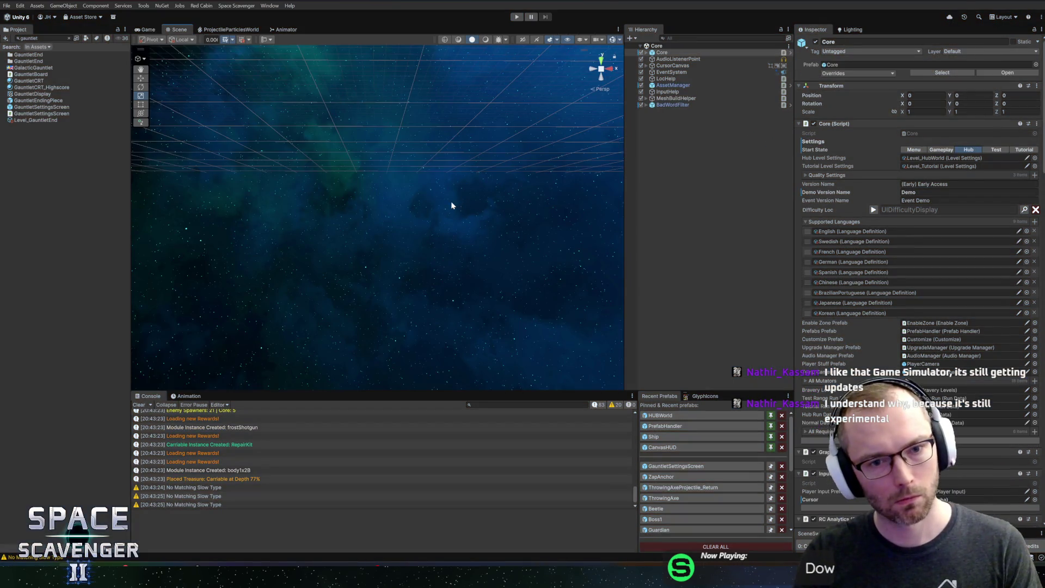
In a maximized Game view, fly to the portal, select Slime, then stop and restart play mode.
{"action": "left_click", "coordinate": [515, 18]}
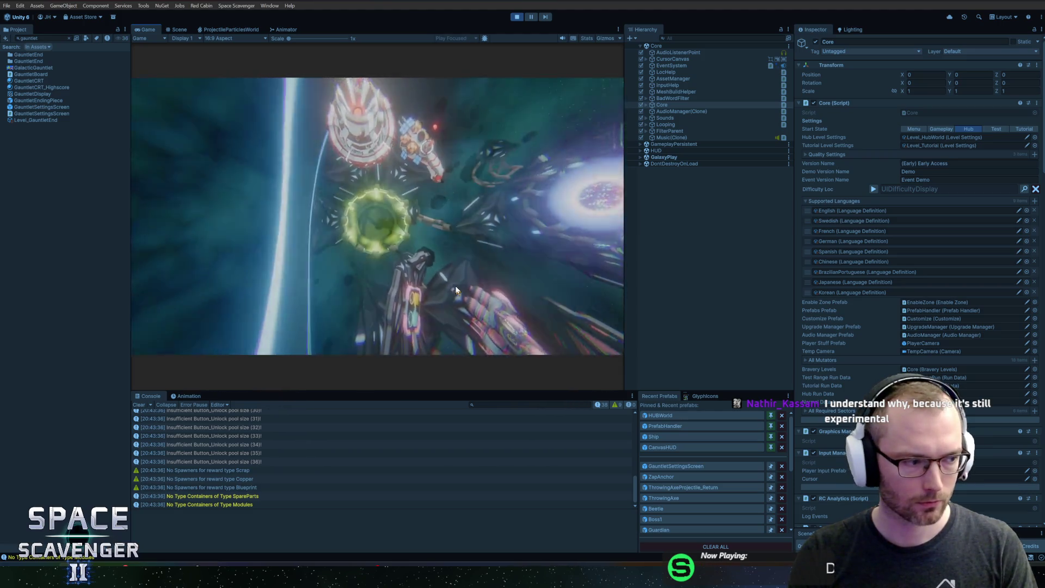
{"action": "double_click", "coordinate": [148, 29]}
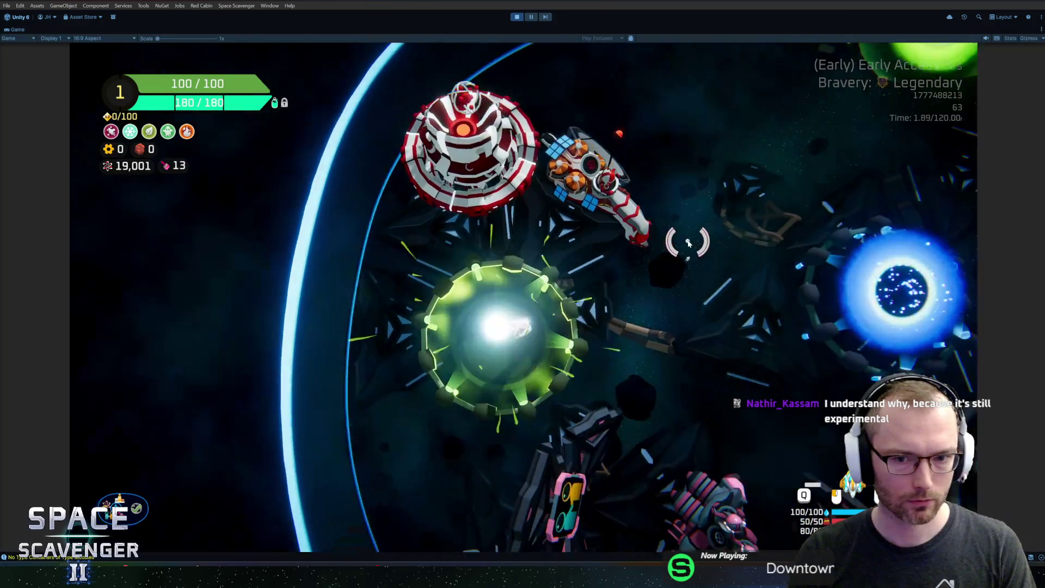
{"action": "key", "text": "d"}
{"action": "key", "text": "f"}
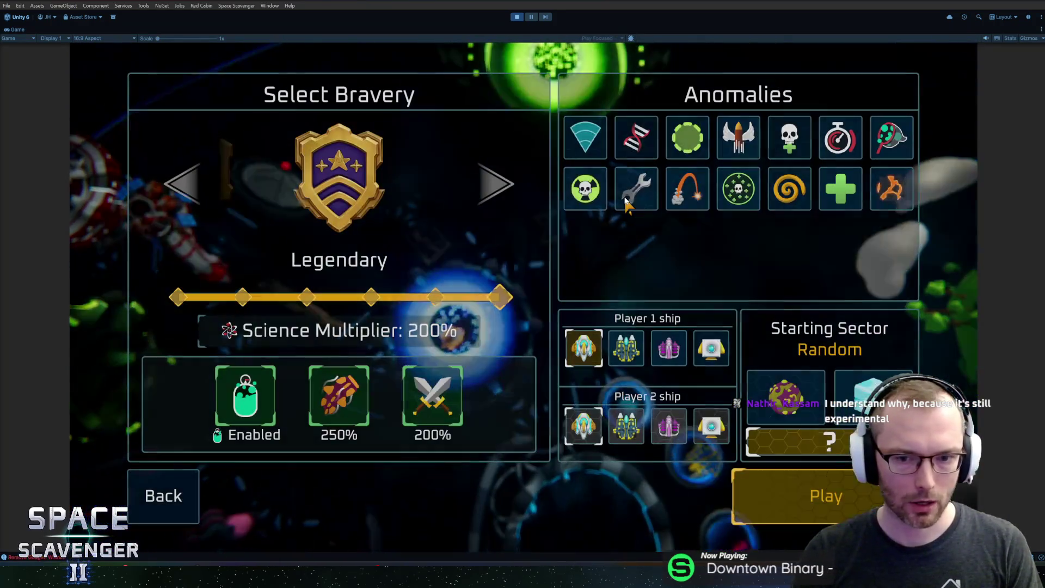
{"action": "left_click", "coordinate": [778, 393]}
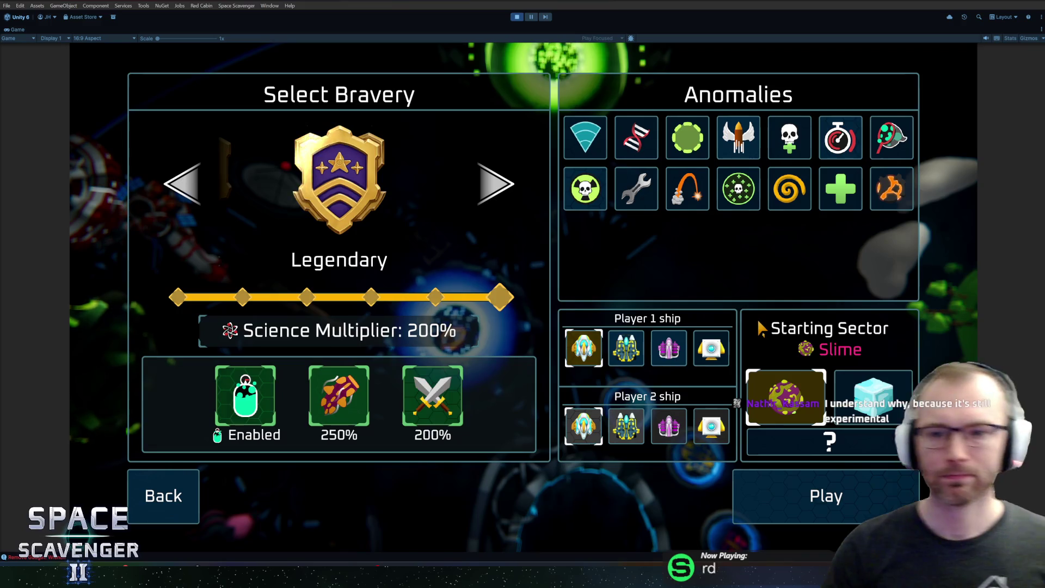
{"action": "key", "text": "ctrl+p"}
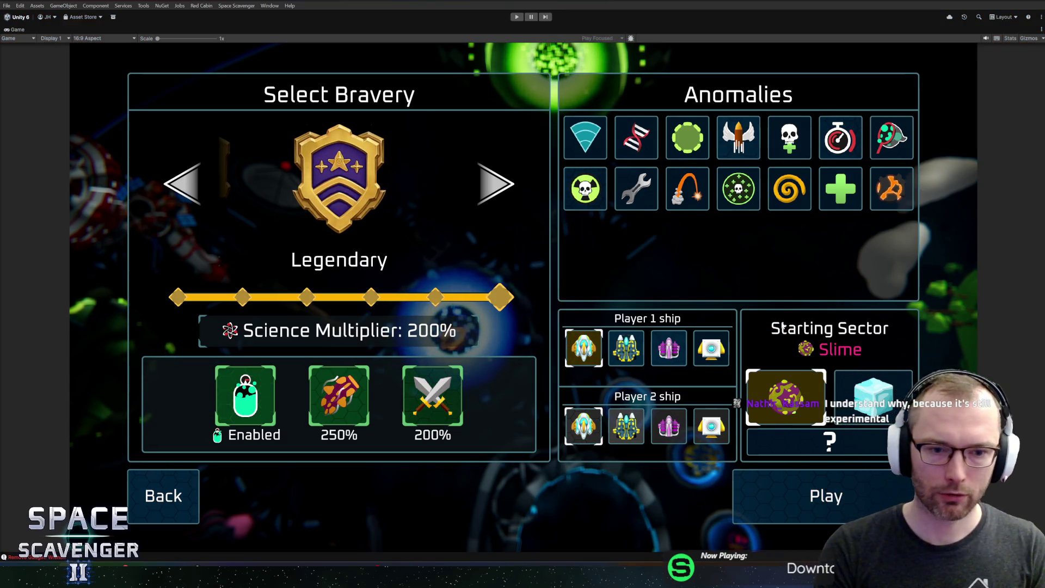
{"action": "key", "text": "ctrl+p"}
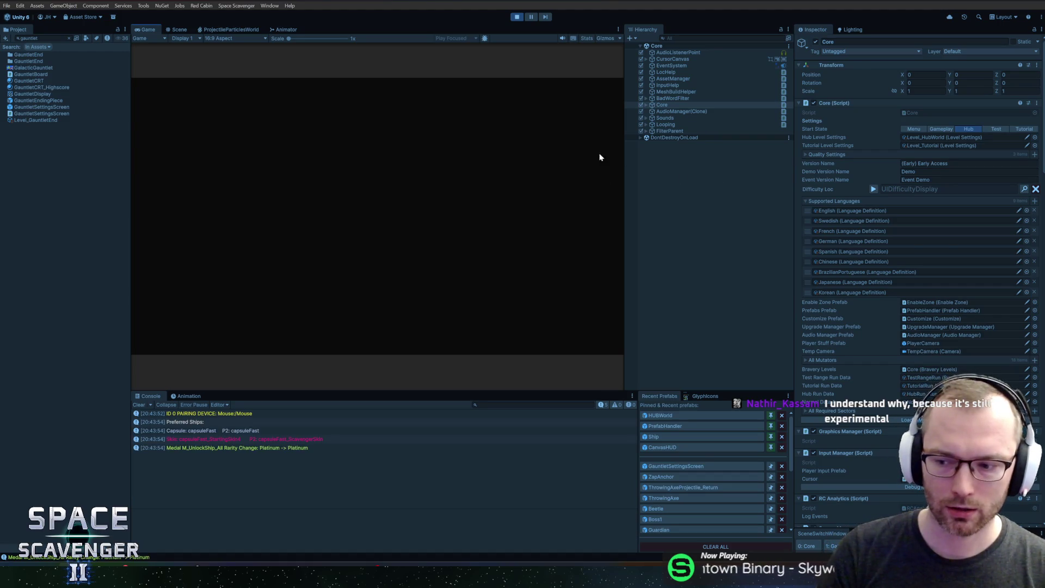
In the maximized Game view, switch the Starting Sector from Slime to Glacier.
{"action": "double_click", "coordinate": [155, 30]}
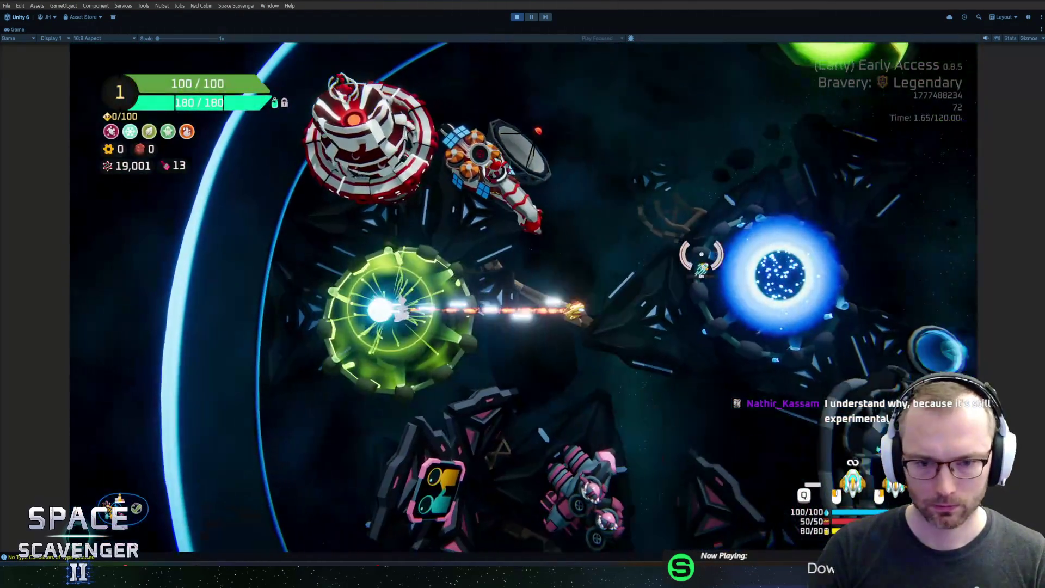
{"action": "key", "text": "f"}
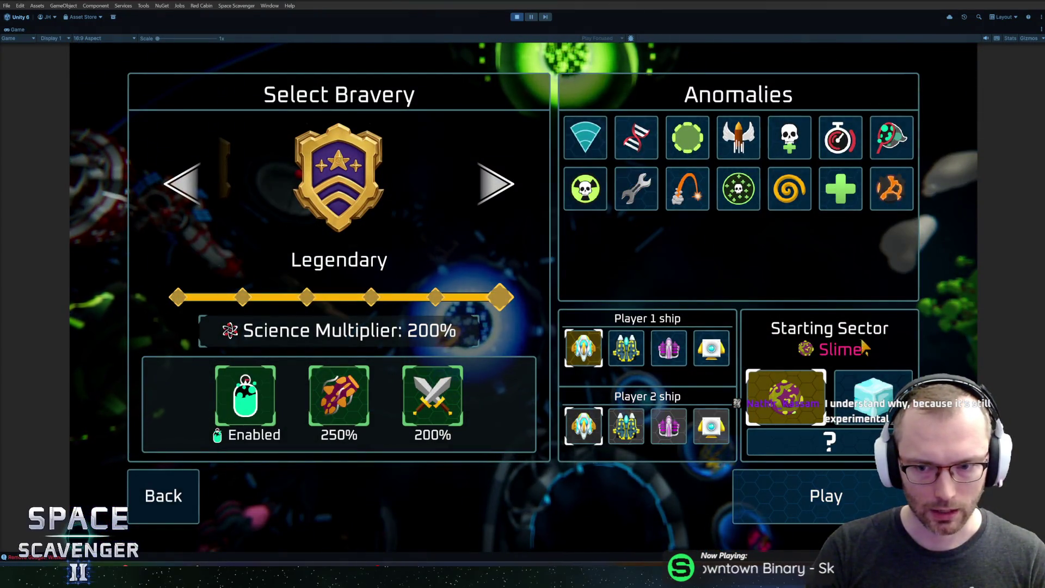
{"action": "left_click", "coordinate": [867, 409]}
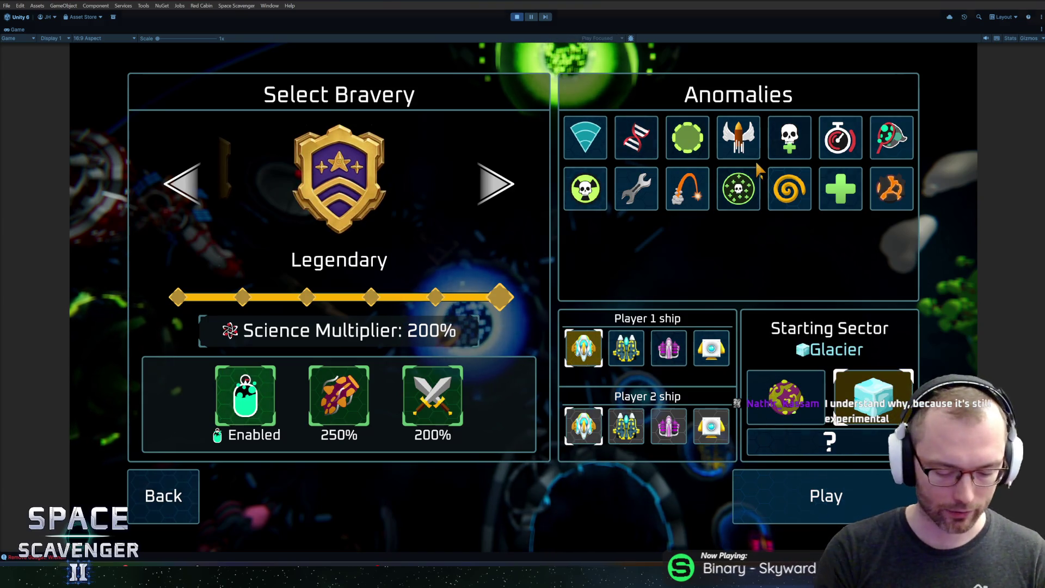
{"action": "key", "text": "shift+space"}
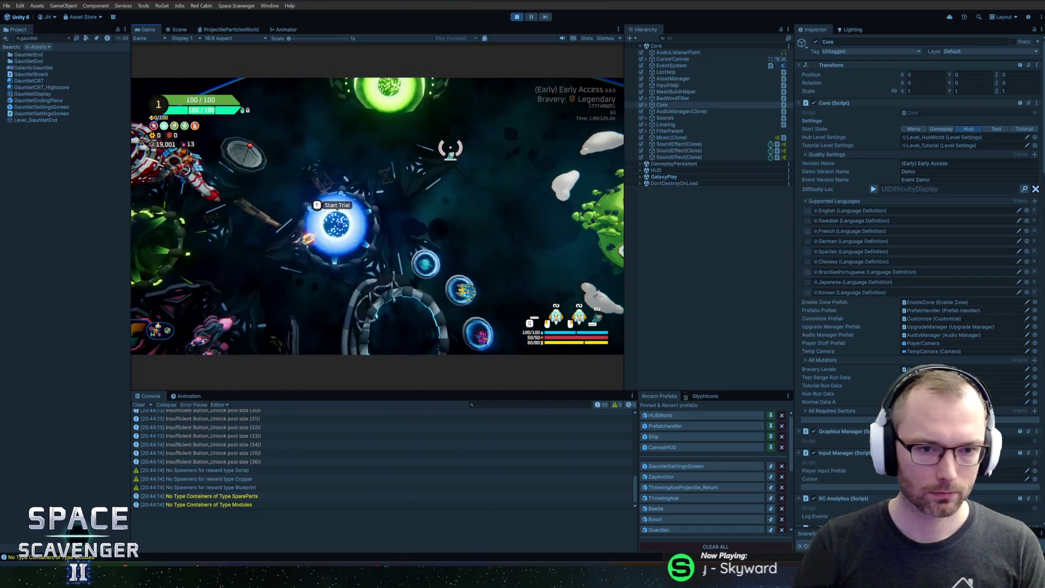
Reopen the trial setup to confirm Glacier persists, close it, and exit play mode.
{"action": "key", "text": "f"}
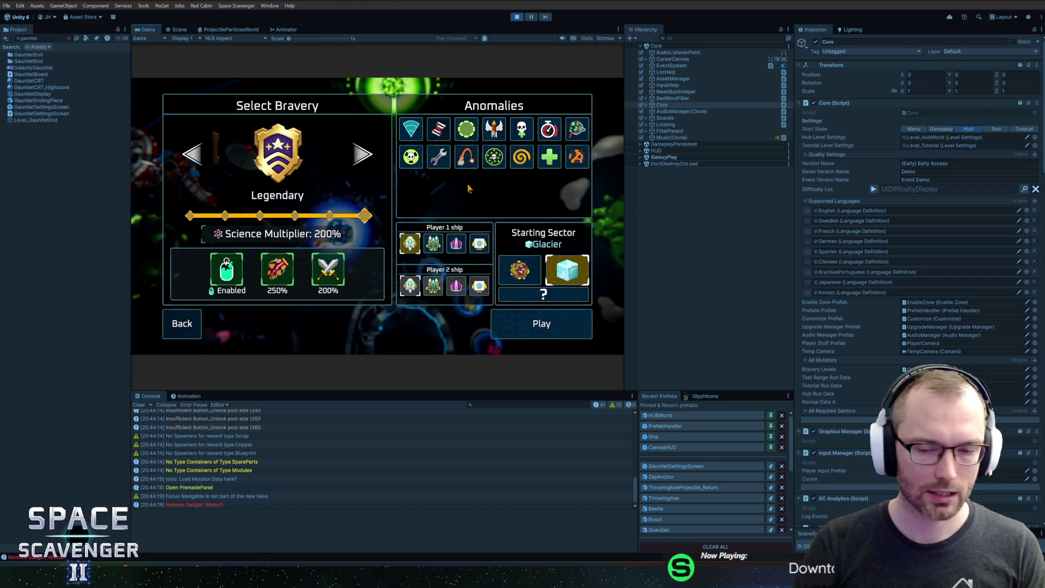
{"action": "key", "text": "Escape"}
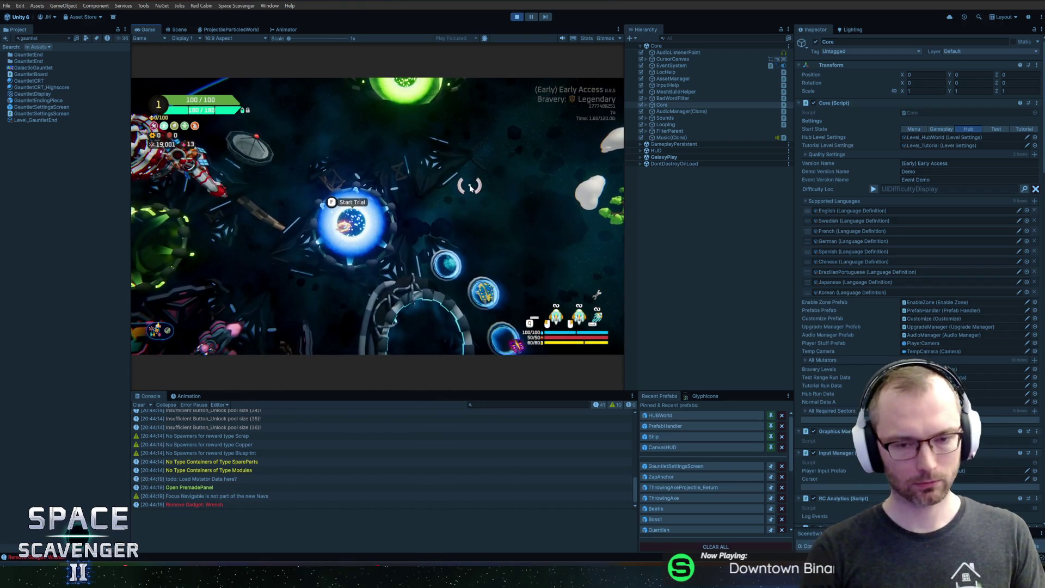
{"action": "key", "text": "ctrl+p"}
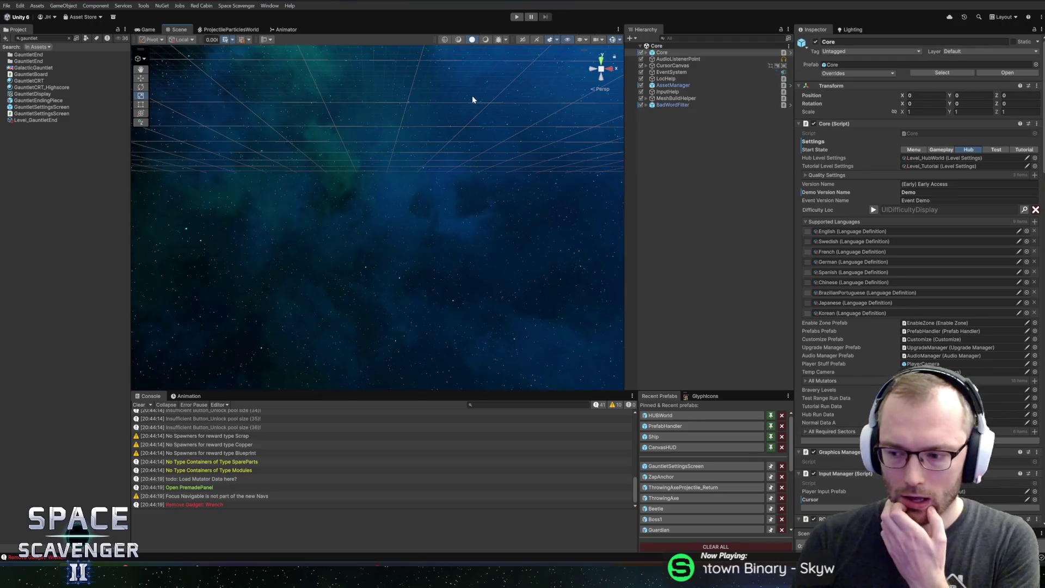